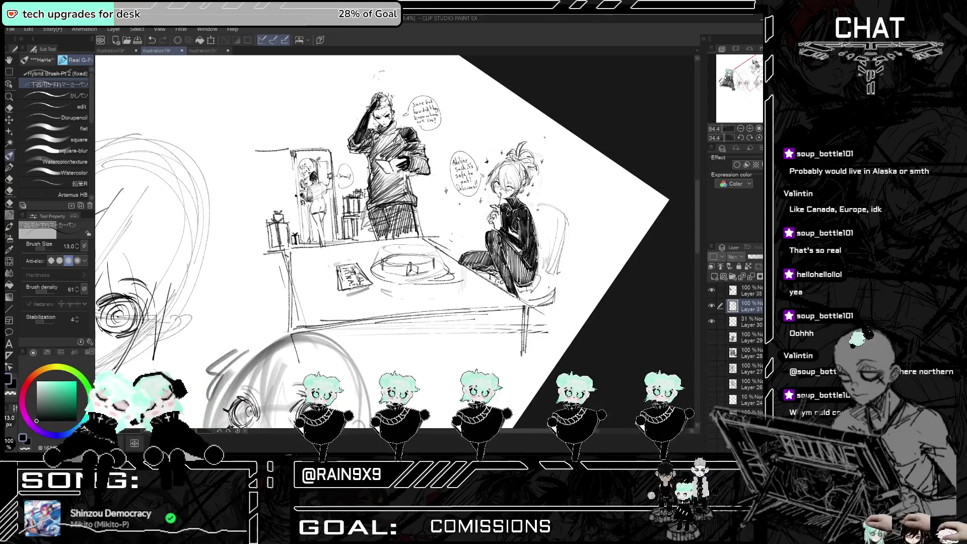
- Hatch dark strokes over the seated girl's leg, zooming the canvas as needed
scroll(559, 247, down, 1)
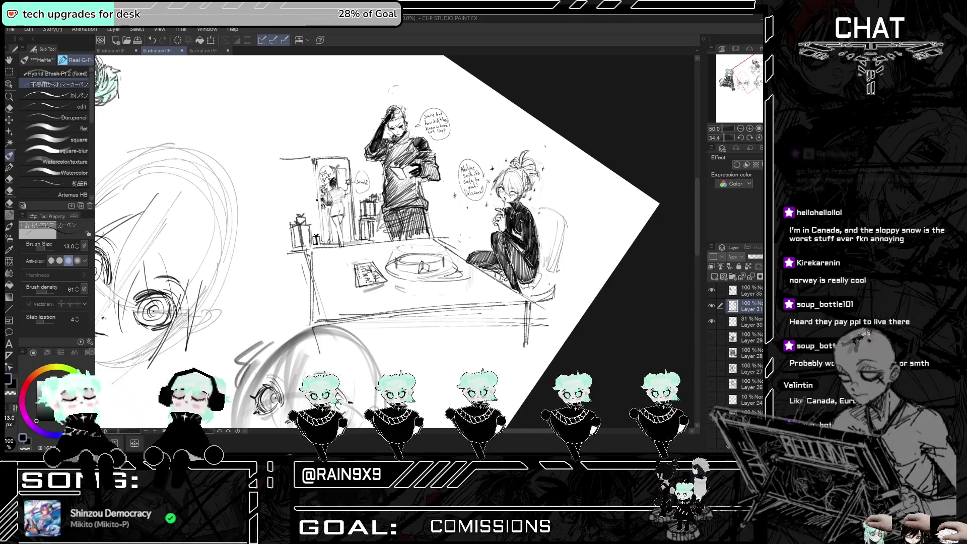
mouse_move(511, 246)
mouse_down()
mouse_move(514, 272)
mouse_move(531, 279)
mouse_up()
scroll(531, 212, down, 1)
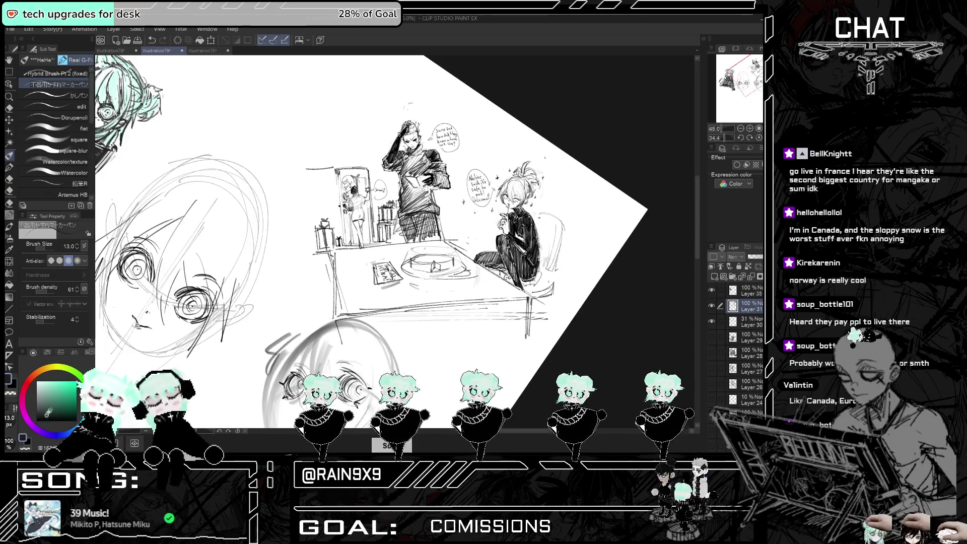
scroll(532, 212, down, 1)
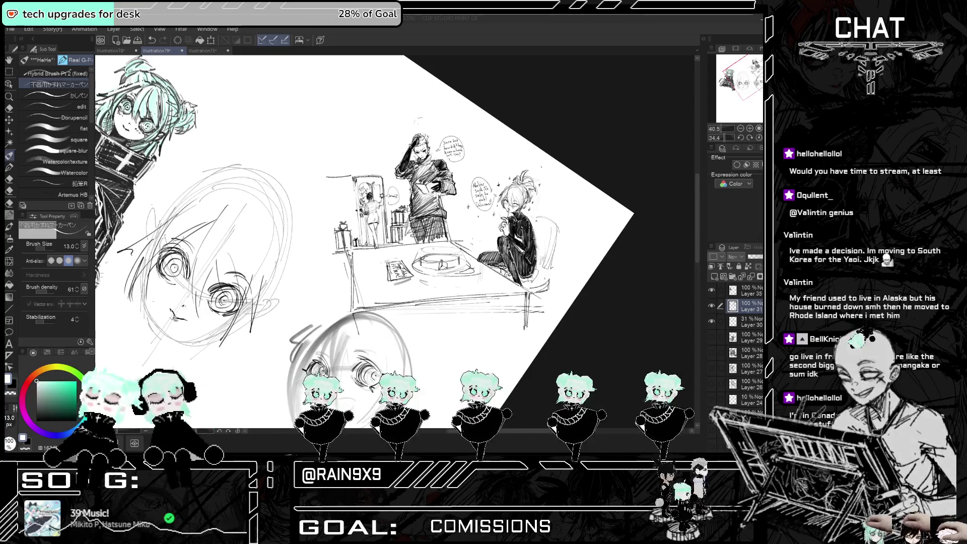
- Undo the last small stray stroke and zoom around the canvas
key(ctrl+z)
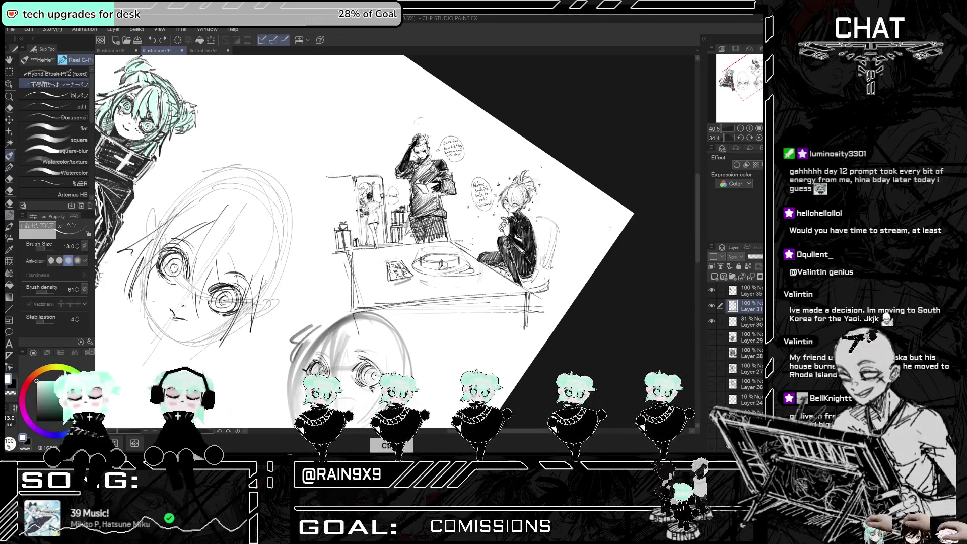
scroll(403, 226, up, 3)
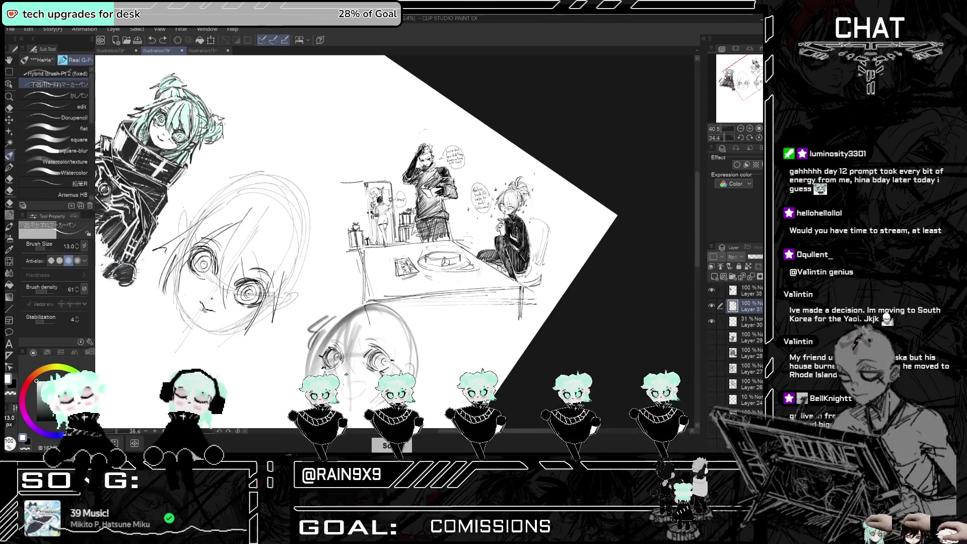
scroll(429, 252, up, 2)
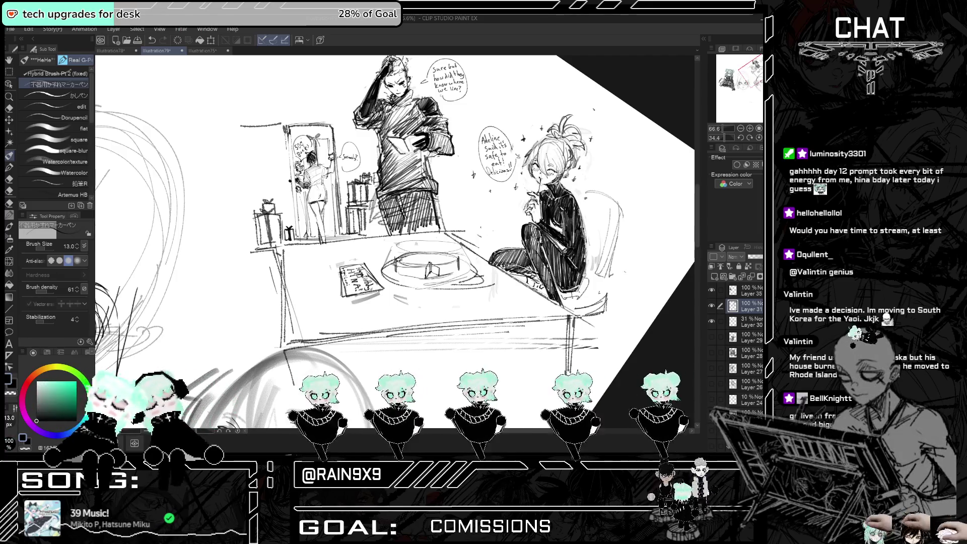
scroll(587, 201, down, 1)
scroll(587, 201, down, 3)
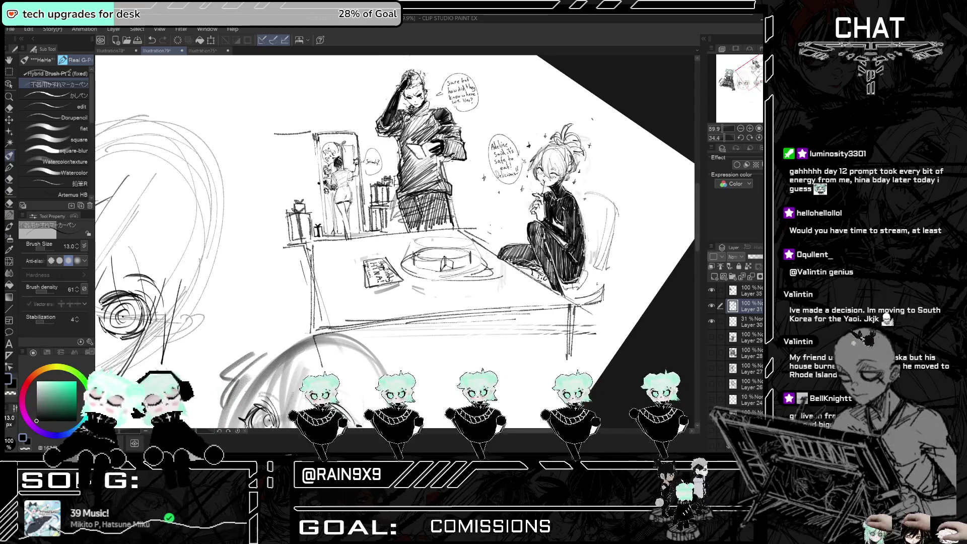
- Mirror the canvas view and magnify it to check the man and speech bubbles
key(ctrl+t)
key(ctrl+t)
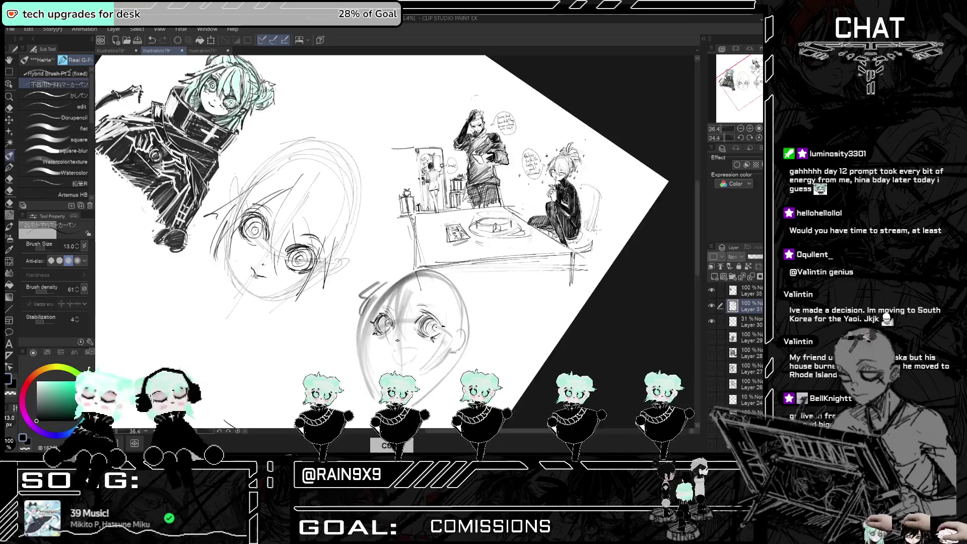
scroll(504, 227, up, 2)
scroll(536, 182, up, 3)
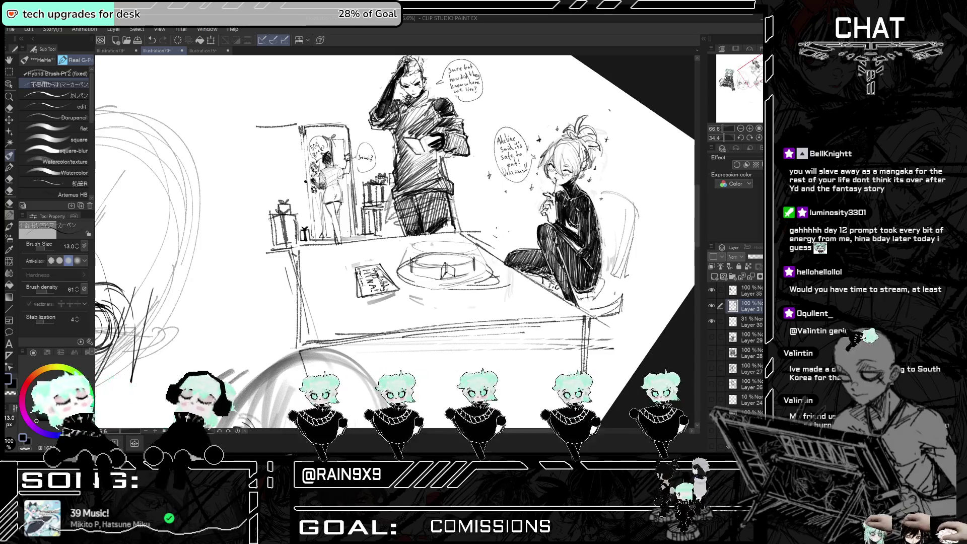
scroll(454, 232, down, 1)
scroll(393, 197, down, 2)
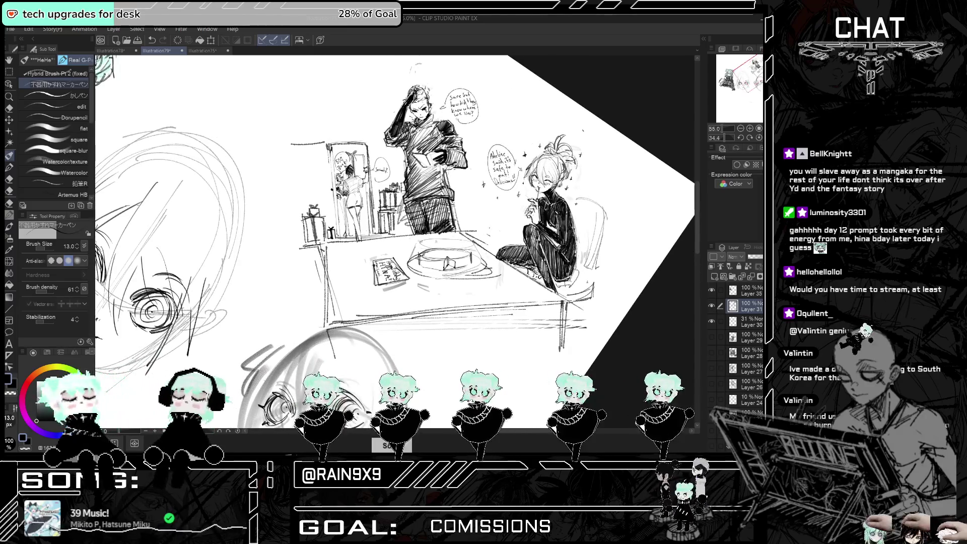
key(h)
key(ctrl+plus)
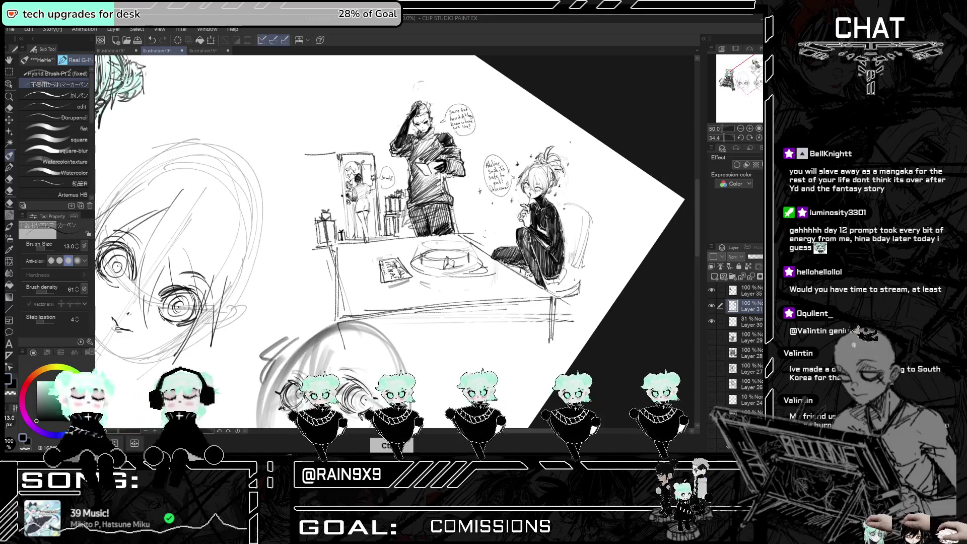
scroll(429, 191, up, 5)
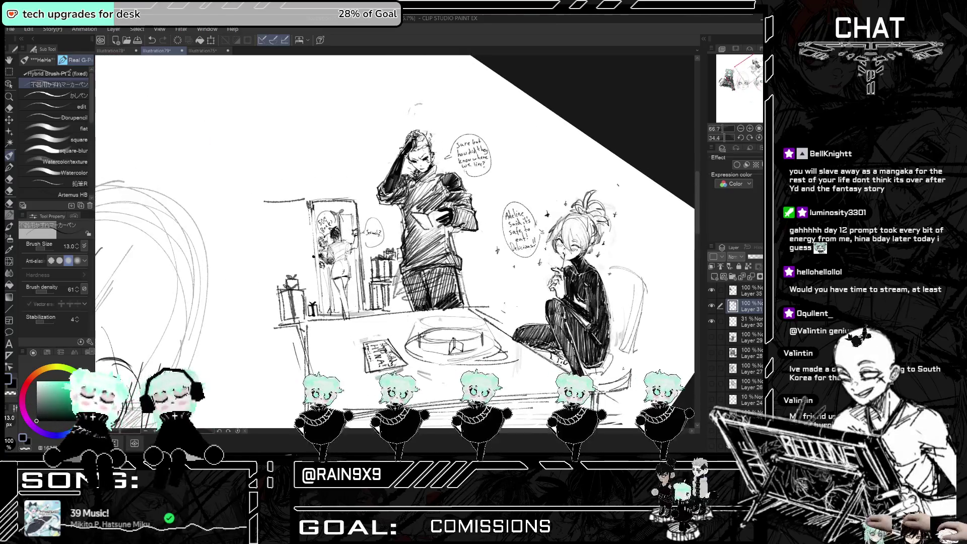
scroll(415, 165, up, 5)
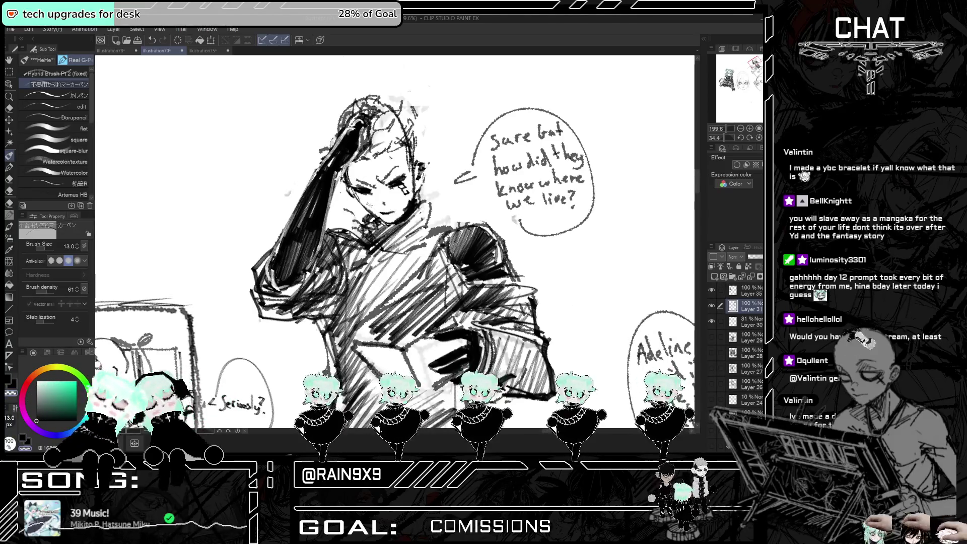
- Undo the two strokes near the man's face and redraw a short chin line
key(ctrl+z)
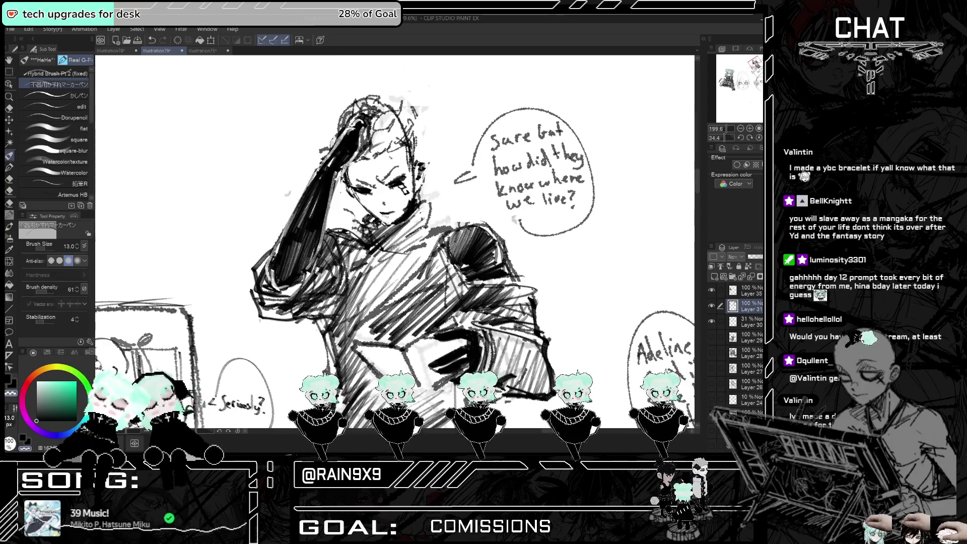
key(ctrl+z)
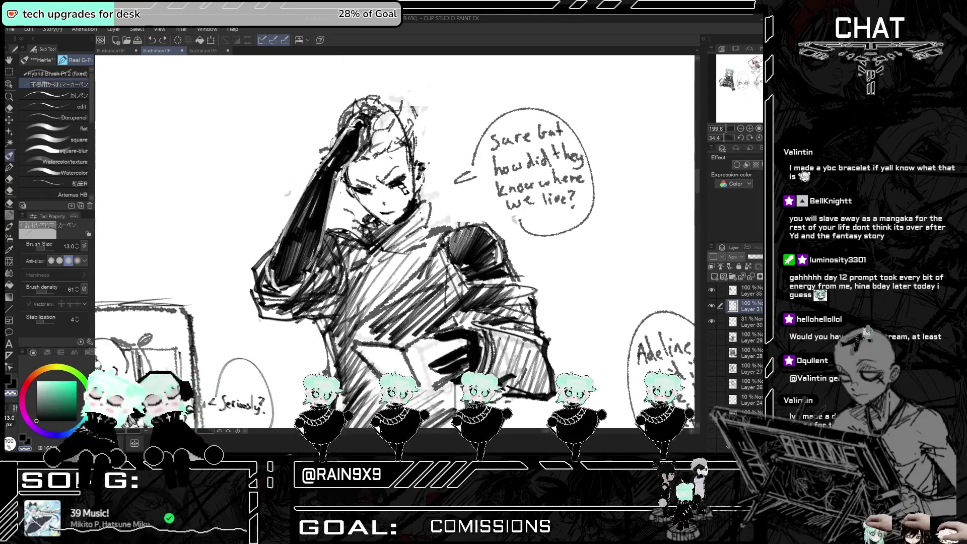
drag(374, 216, 396, 222)
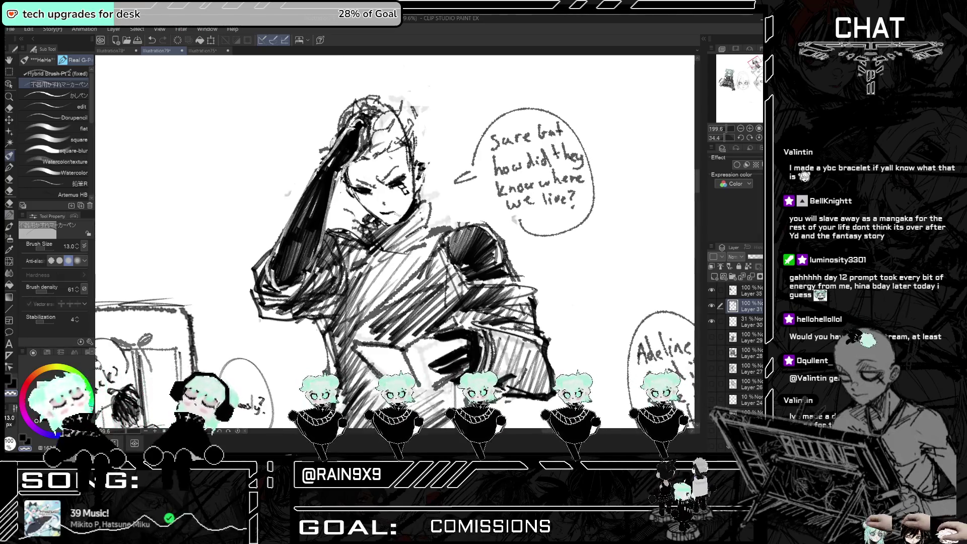
key(h)
key(h)
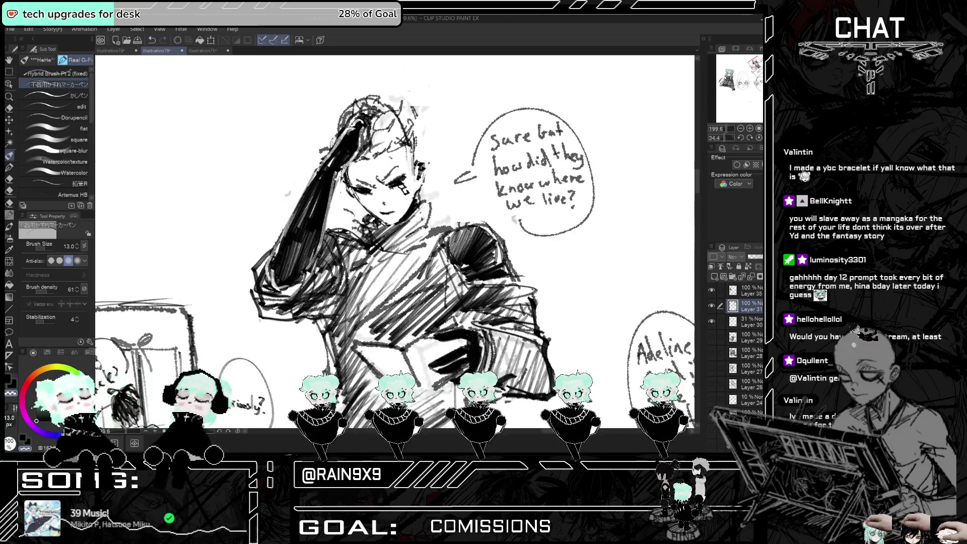
- Switch the pen to transparent colour for erasing and zoom out
key(c)
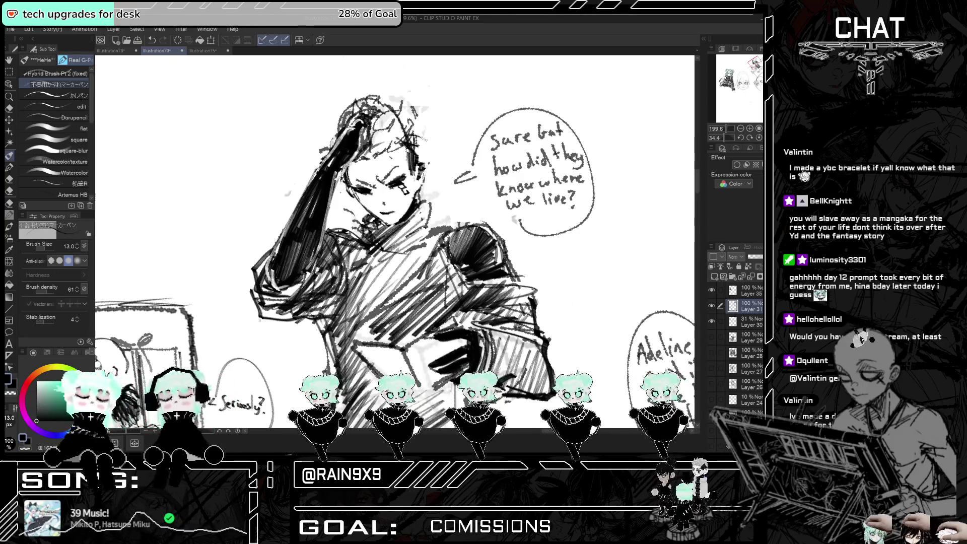
scroll(424, 137, down, 1)
scroll(396, 242, down, 6)
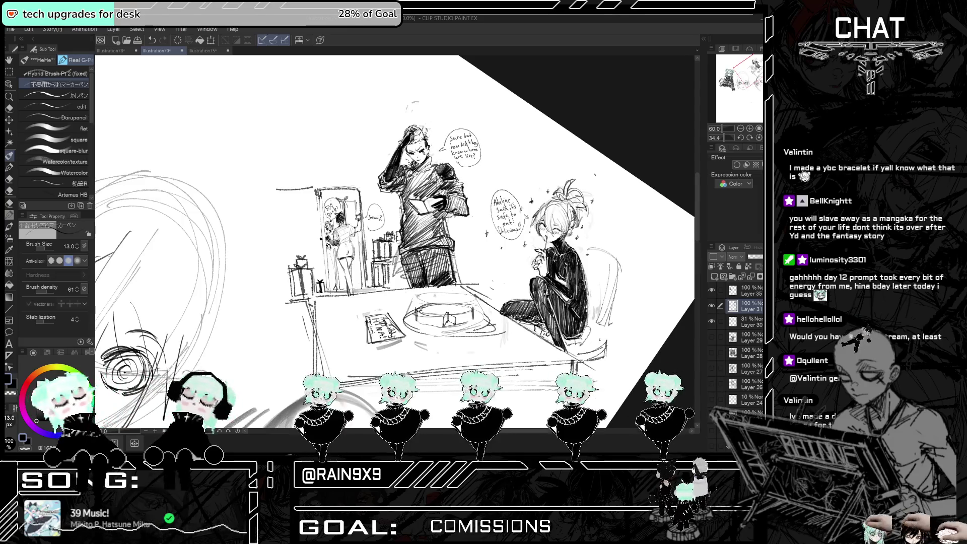
- Zoom out to view the whole scene and add a small dot to the sketch
key(ctrl+minus)
key(ctrl+minus)
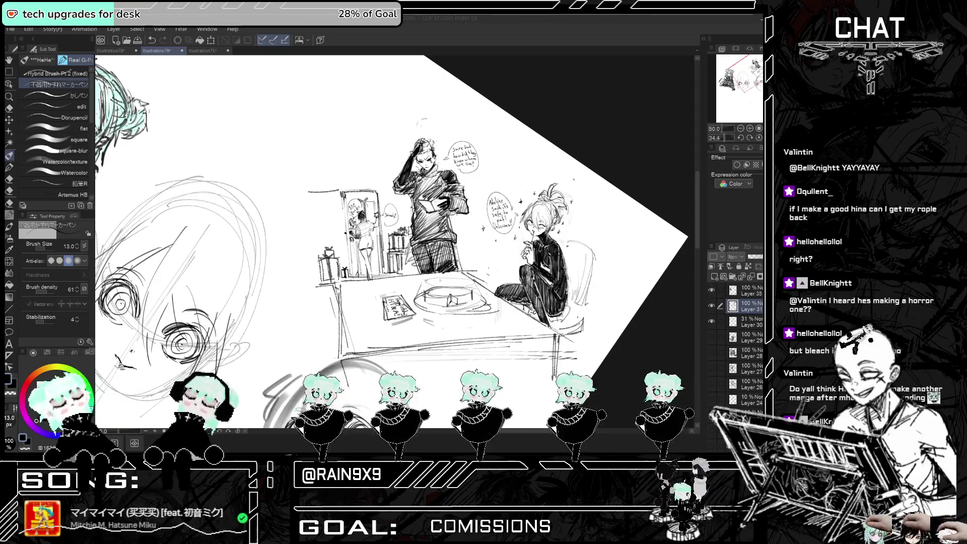
scroll(575, 224, up, 2)
scroll(574, 247, up, 2)
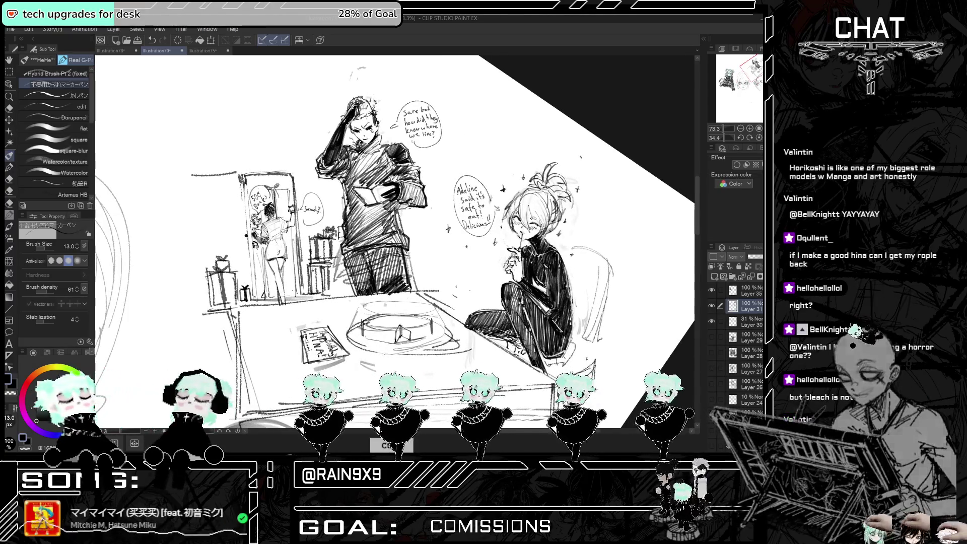
click(385, 305)
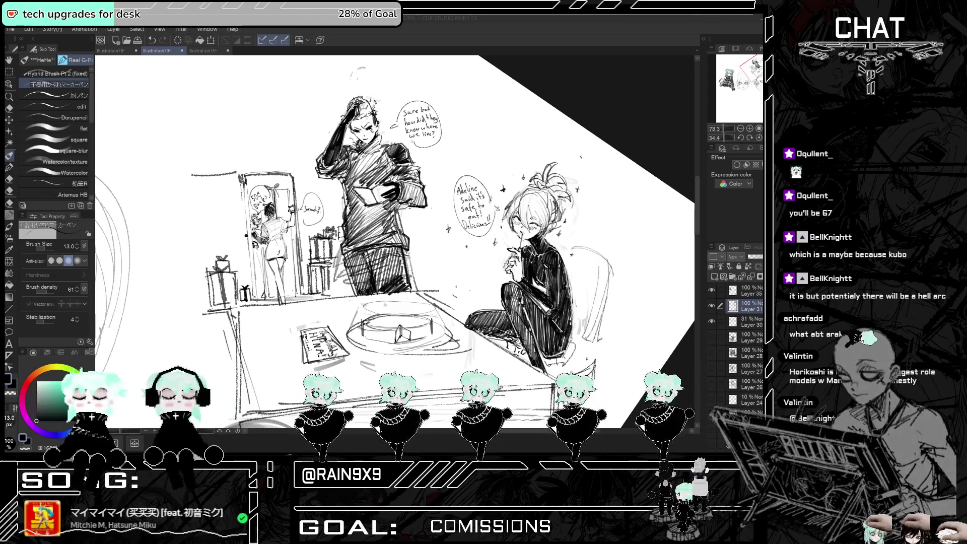
scroll(585, 191, down, 4)
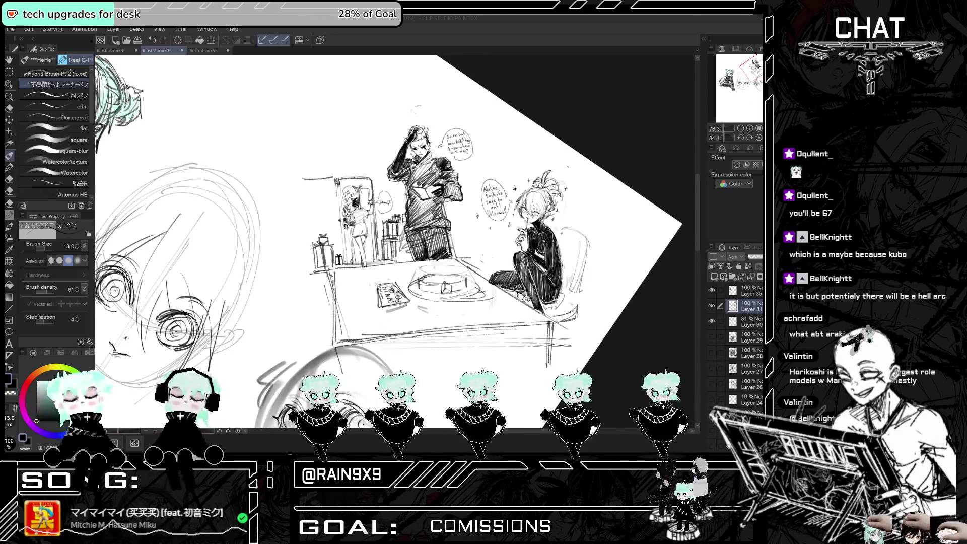
- Darken the table's left edge and front bottom edge with the G-pen
scroll(519, 197, up, 3)
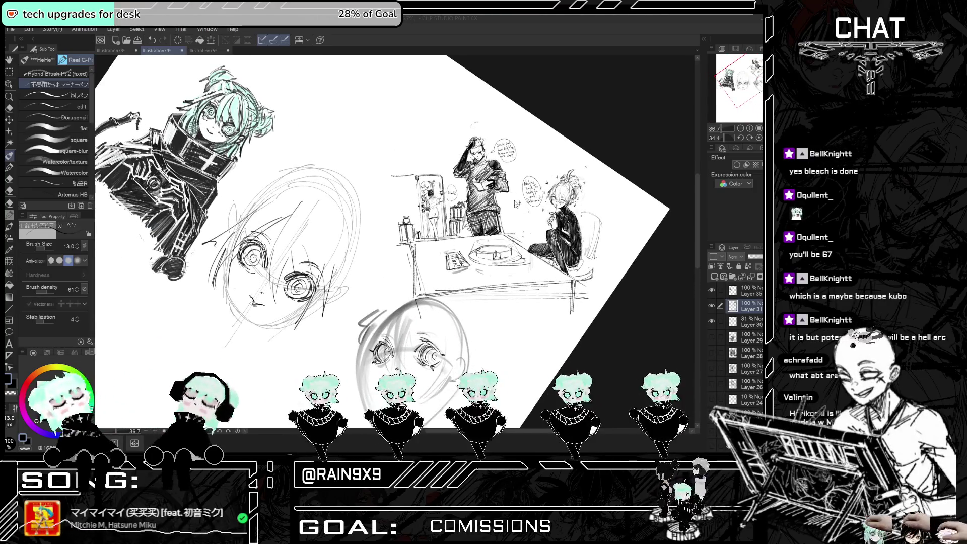
drag(418, 243, 413, 298)
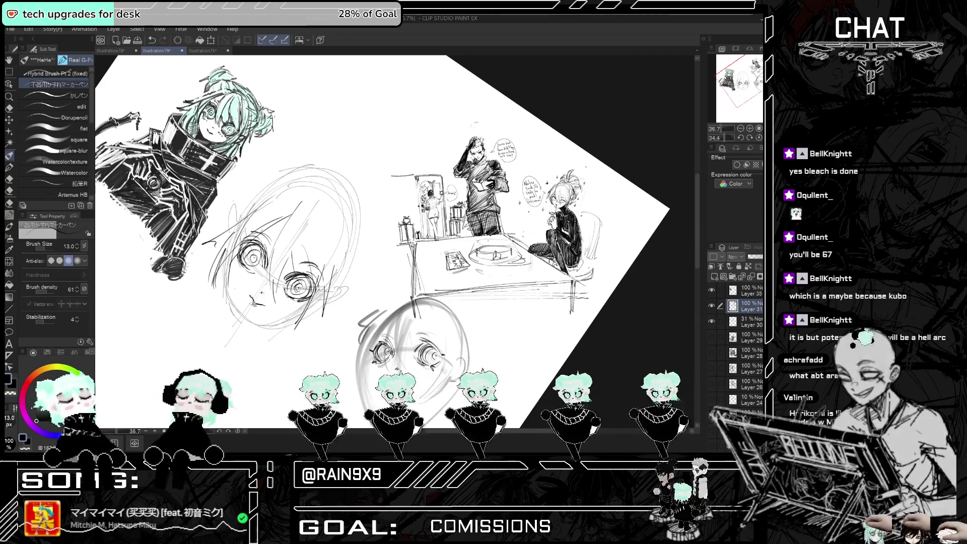
mouse_move(403, 296)
mouse_down()
mouse_move(574, 289)
mouse_move(471, 294)
mouse_move(550, 287)
mouse_up()
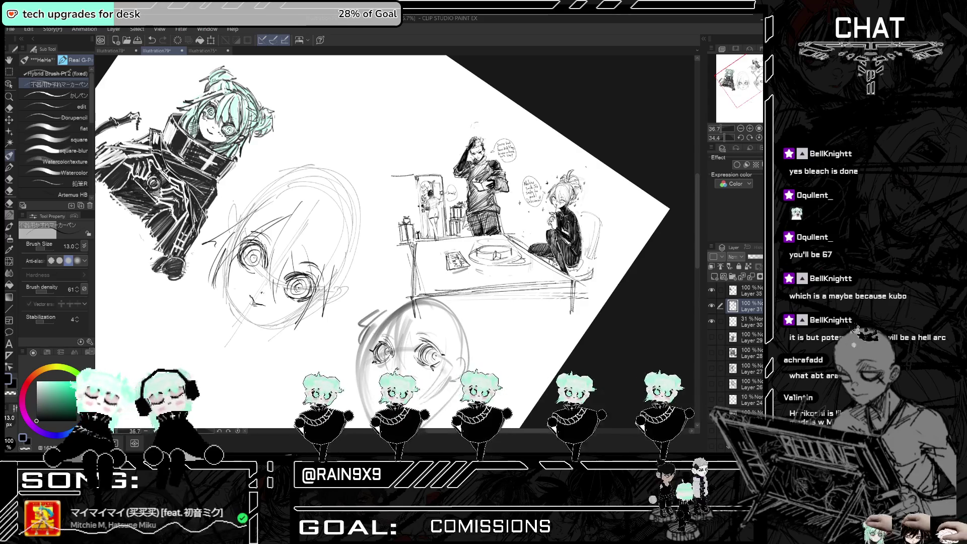
- Darken the doorway's left frame and hatch the wall left of the doorway
mouse_move(417, 175)
mouse_down()
mouse_move(421, 230)
mouse_move(403, 220)
mouse_up()
drag(408, 178, 395, 221)
mouse_move(401, 178)
mouse_down()
mouse_move(390, 218)
mouse_move(388, 195)
mouse_up()
mouse_move(391, 181)
mouse_down()
mouse_move(384, 210)
mouse_move(393, 246)
mouse_up()
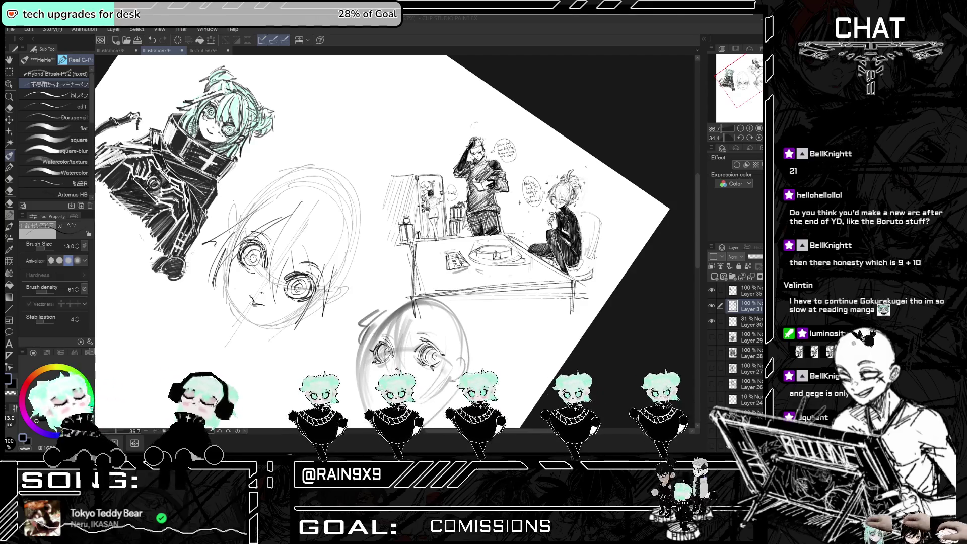
- Draw a long diagonal line above the table scene, undoing the extra trial strokes
drag(331, 148, 466, 80)
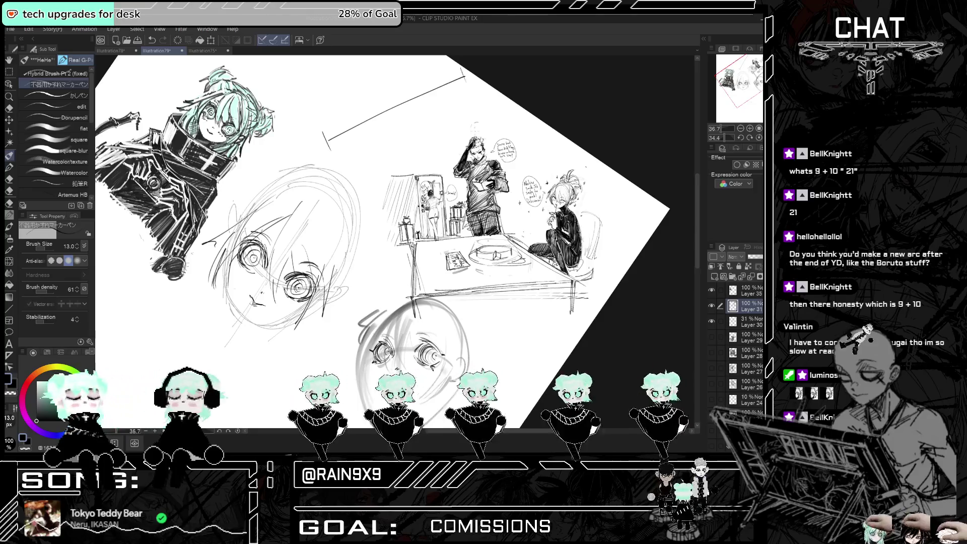
drag(327, 131, 455, 66)
key(ctrl+z)
mouse_move(317, 132)
mouse_down()
mouse_move(436, 66)
mouse_move(419, 94)
mouse_move(471, 75)
mouse_move(424, 63)
mouse_up()
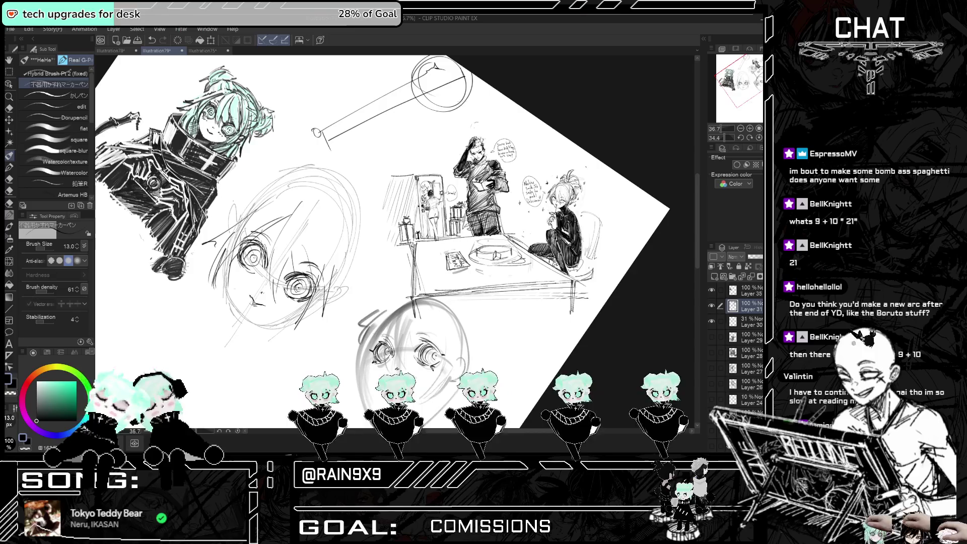
drag(372, 165, 485, 108)
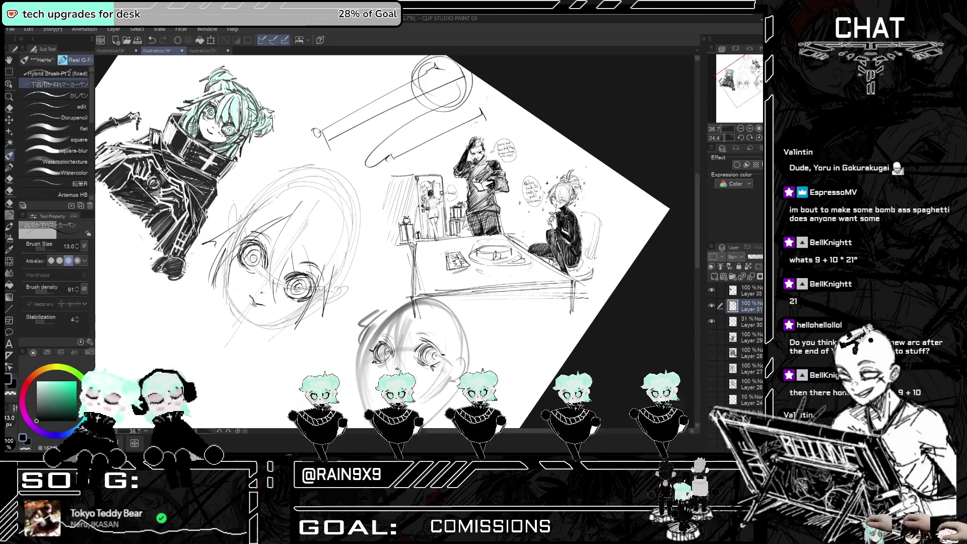
scroll(383, 242, down, 2)
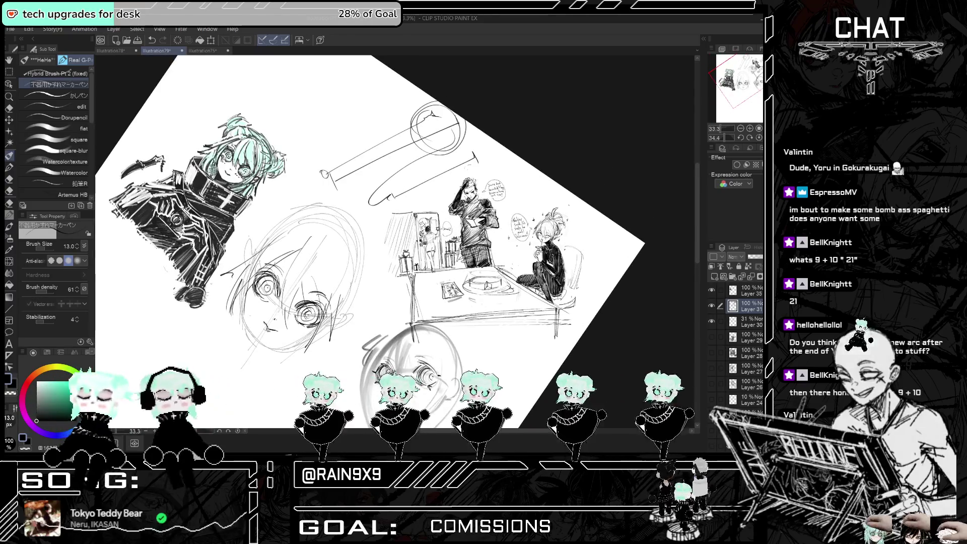
key(ctrl+z)
key(ctrl+z)
key(ctrl+z)
key(ctrl+z)
key(ctrl+z)
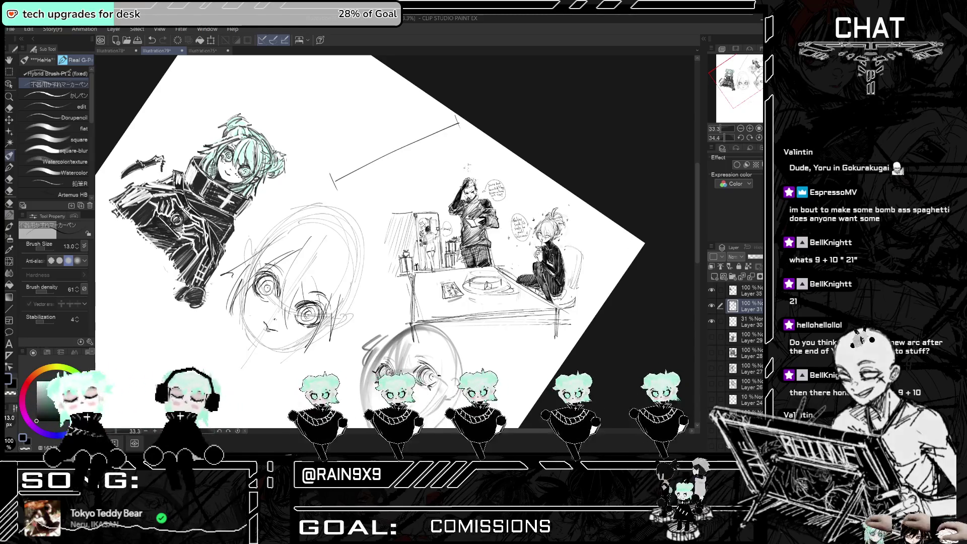
scroll(561, 260, down, 2)
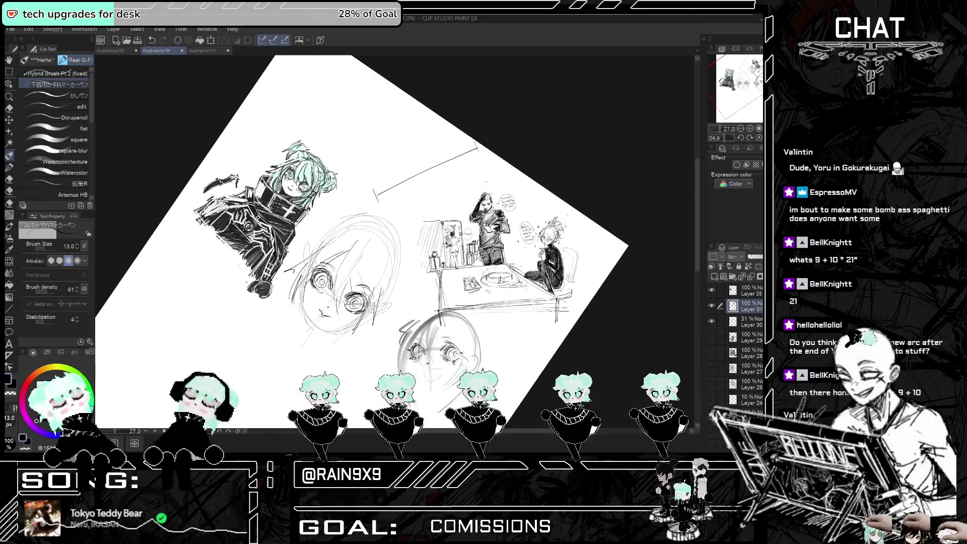
drag(364, 190, 476, 145)
mouse_move(386, 139)
mouse_down()
mouse_move(415, 148)
mouse_move(377, 165)
mouse_up()
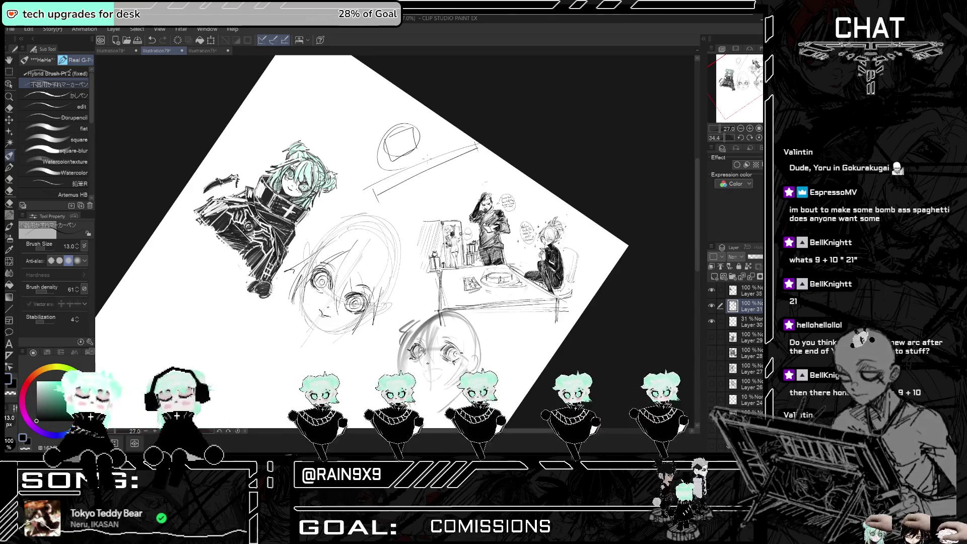
mouse_move(416, 132)
mouse_down()
mouse_move(392, 192)
mouse_move(560, 198)
mouse_move(602, 247)
mouse_move(585, 315)
mouse_up()
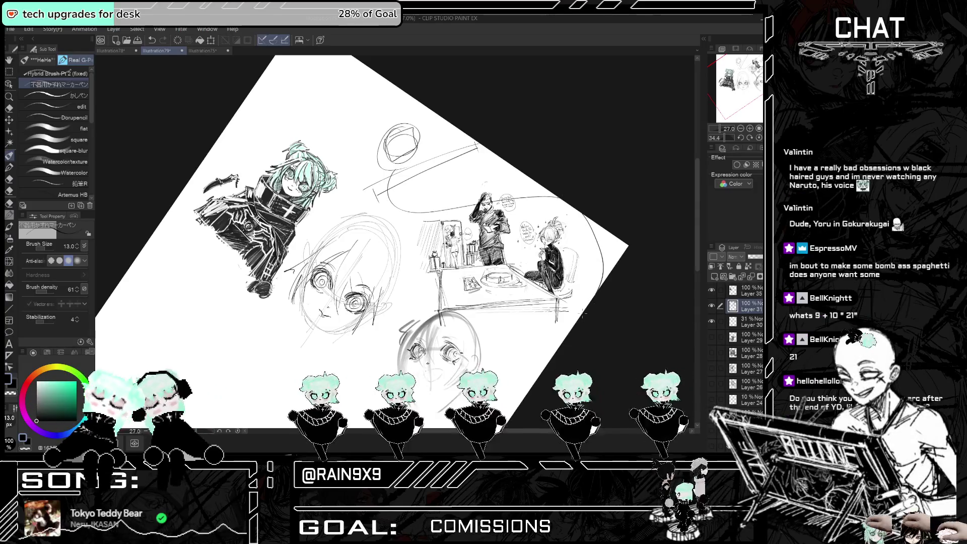
key(ctrl+z)
key(ctrl+z)
key(ctrl+z)
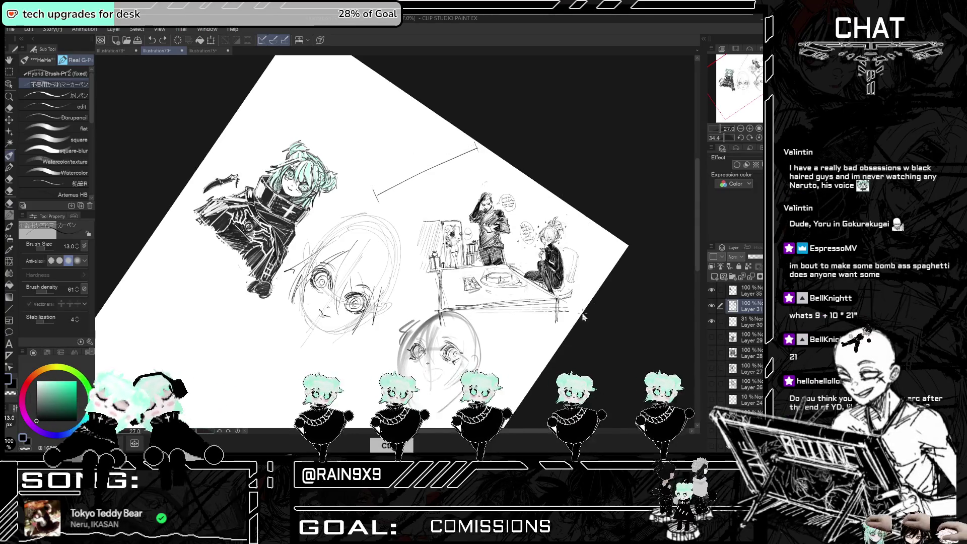
key(ctrl+z)
key(ctrl+z)
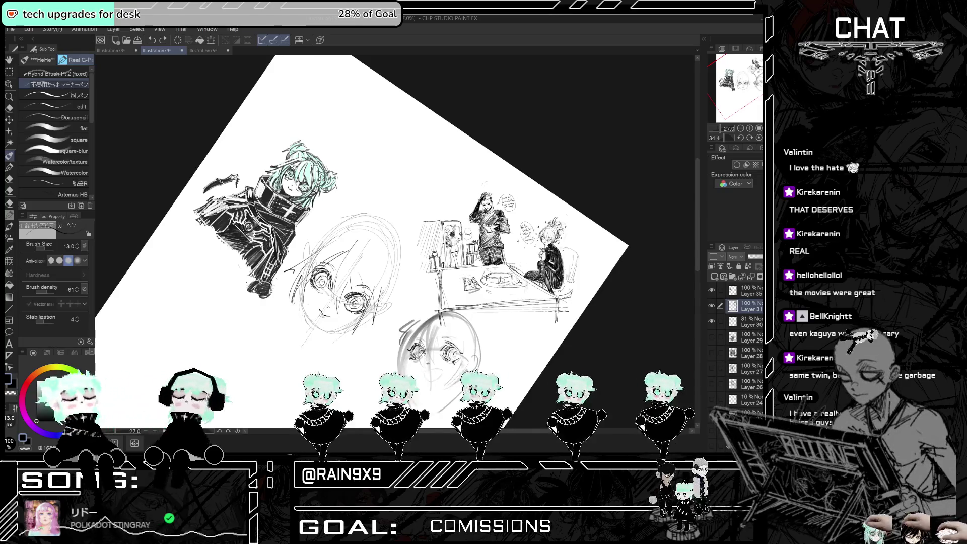
- Undo the last vertical stroke and a trial short vertical stroke above the scene
scroll(413, 146, up, 2)
key(ctrl+z)
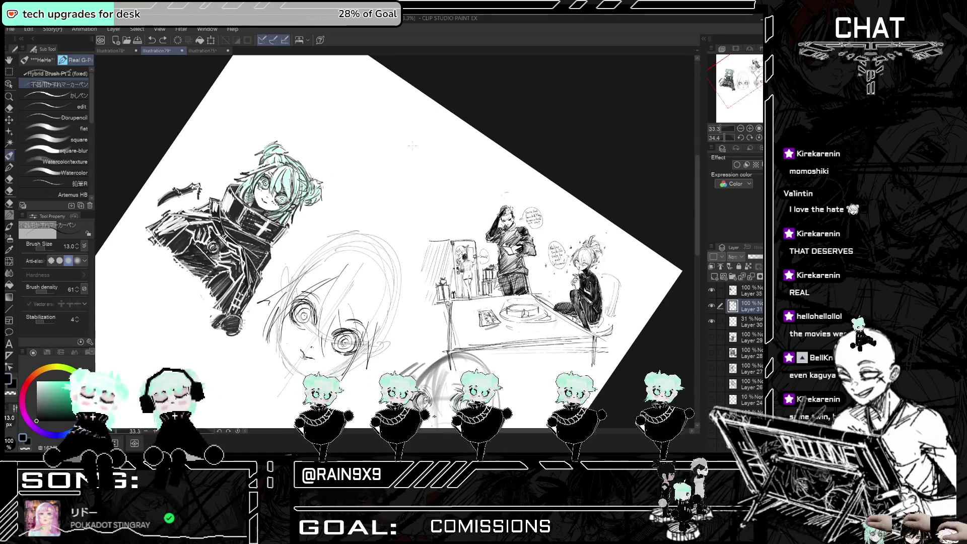
scroll(412, 145, up, 1)
drag(373, 155, 372, 198)
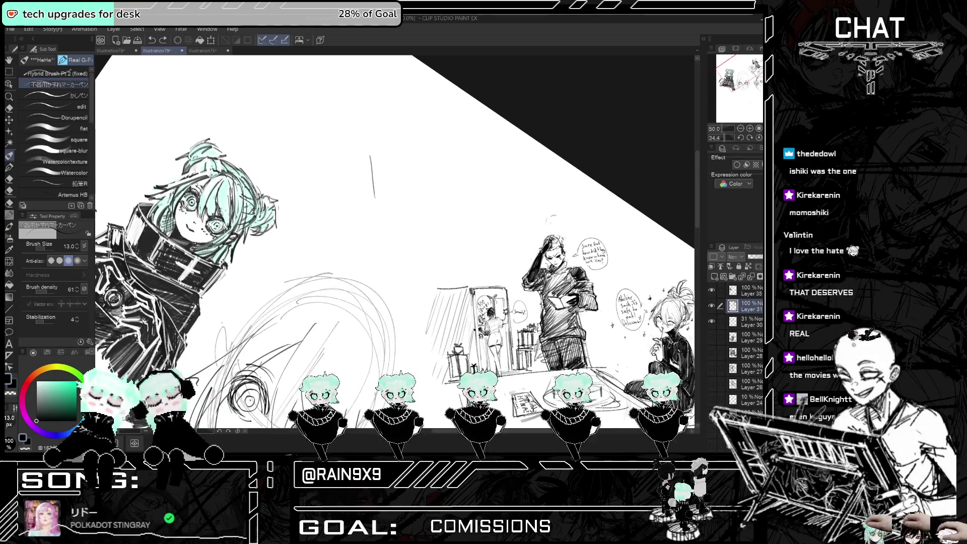
key(ctrl+z)
- Sketch a rough horizontal guide line with tick marks, an arc and a chevron
mouse_move(273, 180)
mouse_down()
mouse_move(340, 177)
mouse_move(346, 194)
mouse_up()
drag(270, 173, 270, 189)
drag(354, 174, 437, 167)
drag(360, 169, 361, 187)
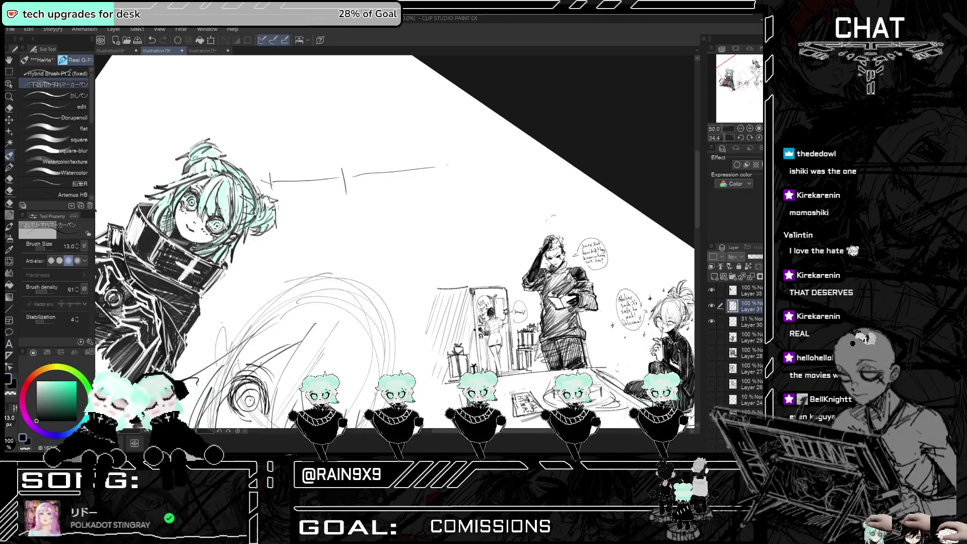
drag(450, 157, 452, 189)
drag(269, 156, 408, 157)
drag(376, 149, 407, 161)
drag(277, 138, 288, 165)
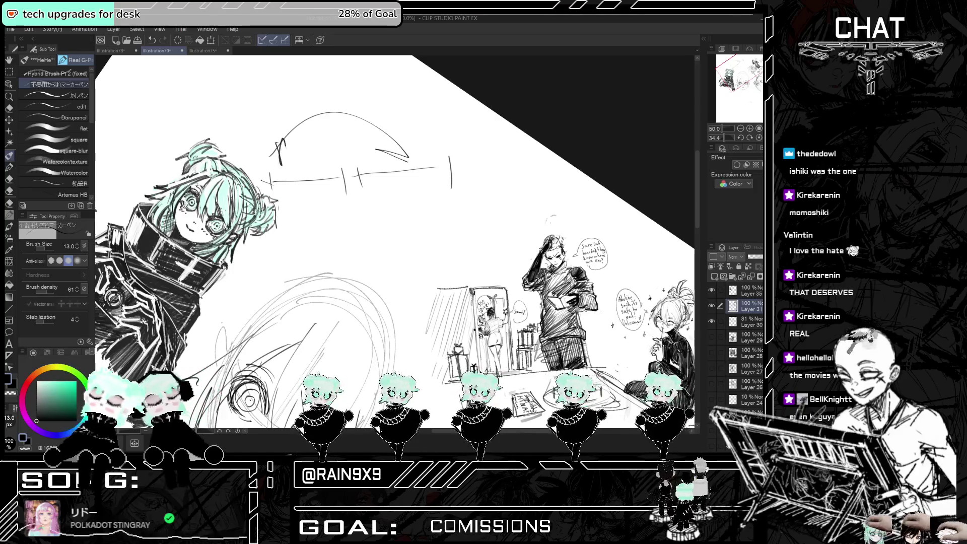
key(ctrl+z)
key(ctrl+z)
key(ctrl+z)
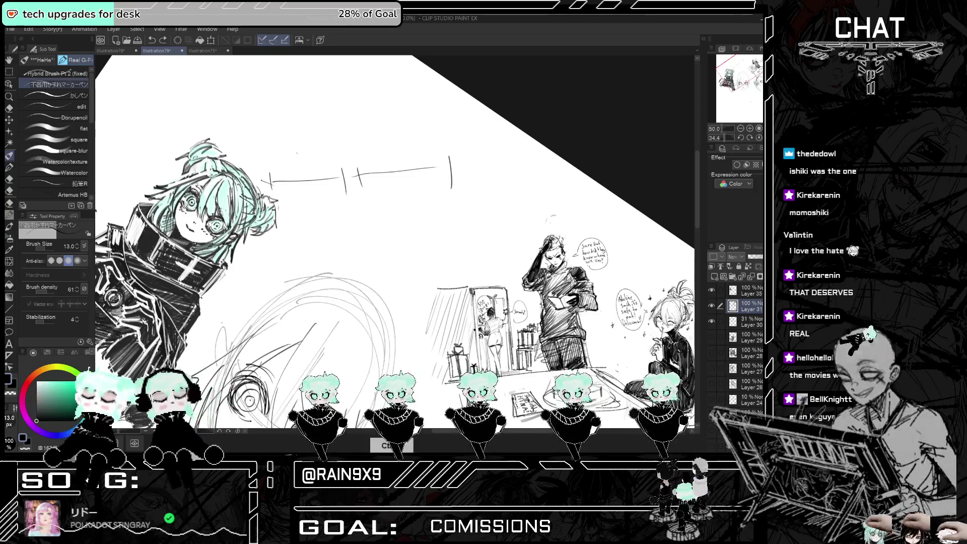
- Try circles around the guide line, remove them, then draw a long line with ticks and bracket
drag(357, 130, 351, 186)
drag(428, 116, 421, 117)
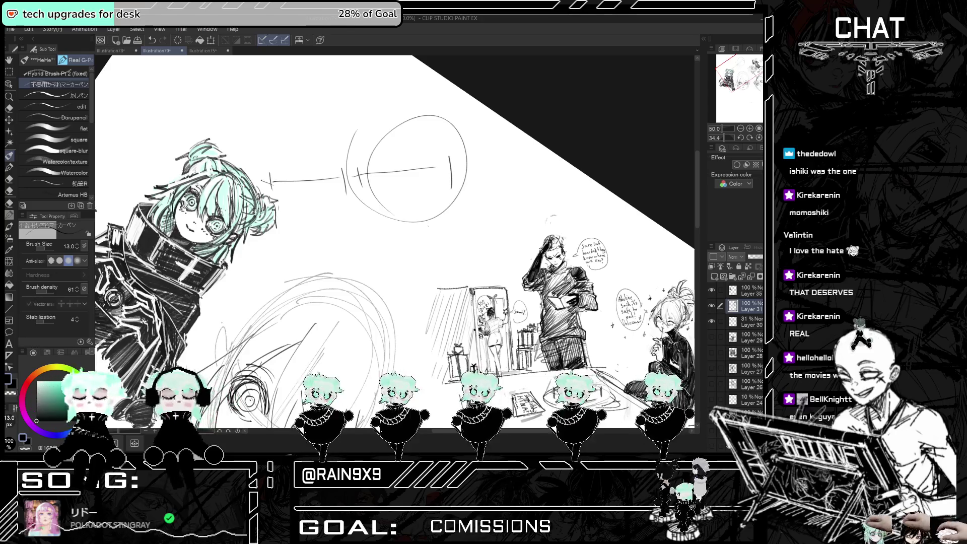
key(ctrl+z)
key(ctrl+z)
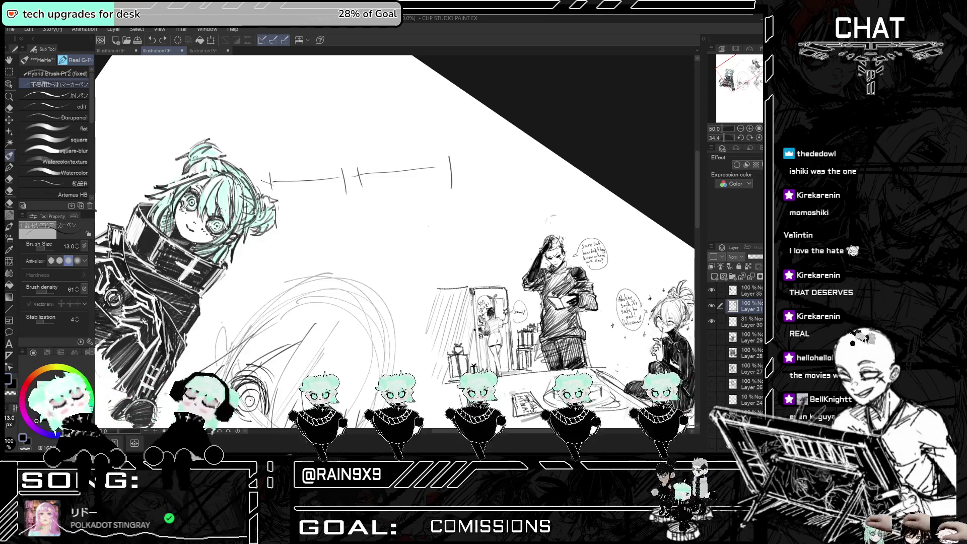
drag(338, 145, 468, 128)
drag(449, 111, 458, 152)
mouse_move(271, 132)
mouse_down()
mouse_move(276, 169)
mouse_move(434, 140)
mouse_up()
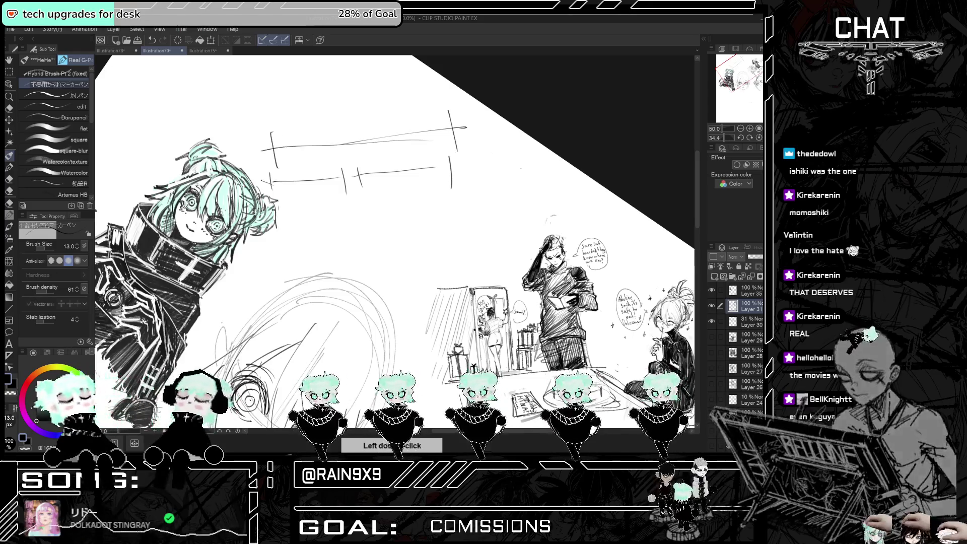
drag(418, 237, 443, 204)
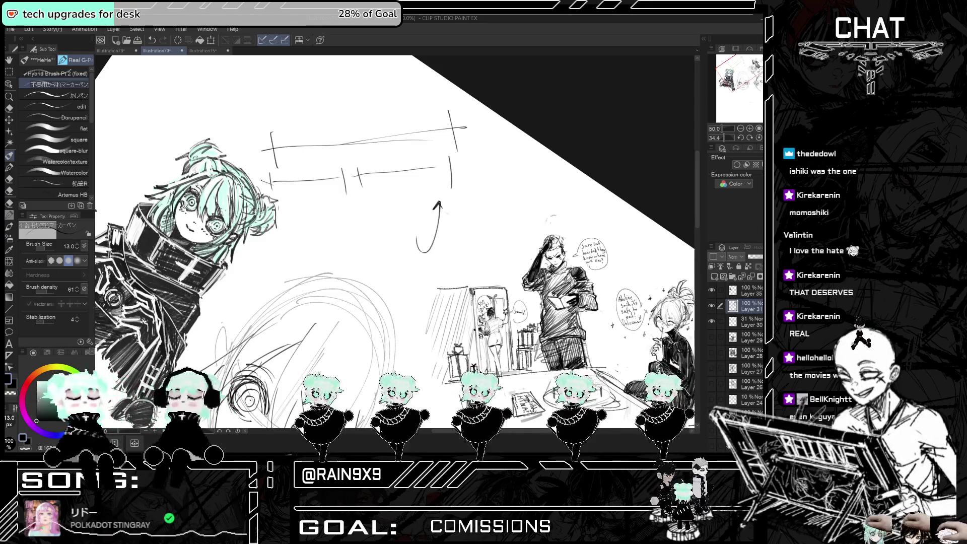
key(ctrl+z)
mouse_move(474, 130)
mouse_down()
mouse_move(474, 142)
mouse_move(506, 128)
mouse_move(507, 143)
mouse_move(494, 124)
mouse_move(506, 122)
mouse_move(482, 116)
mouse_move(490, 112)
mouse_up()
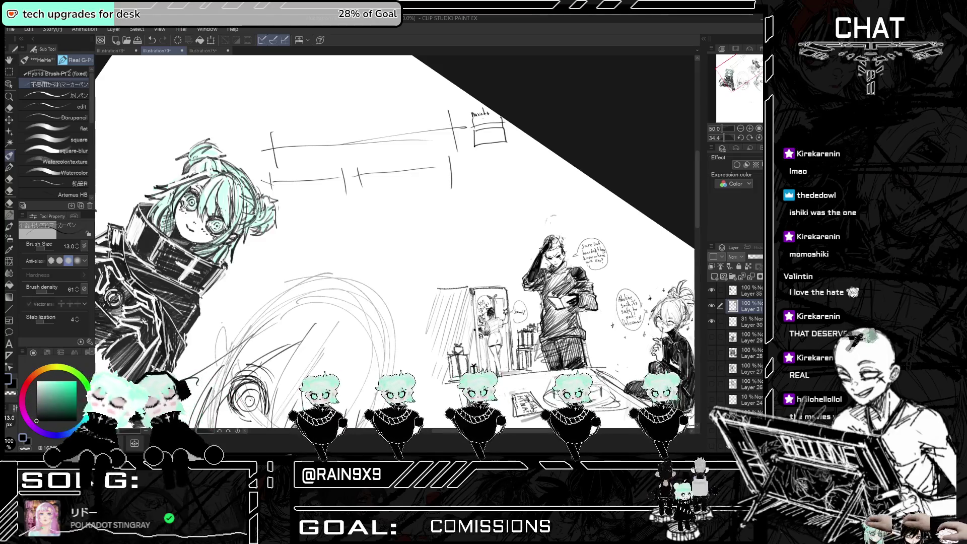
- Undo the guide lines, sketch an arrowed line, undo it too and zoom out to the page
key(ctrl+z)
key(ctrl+z)
key(ctrl+z)
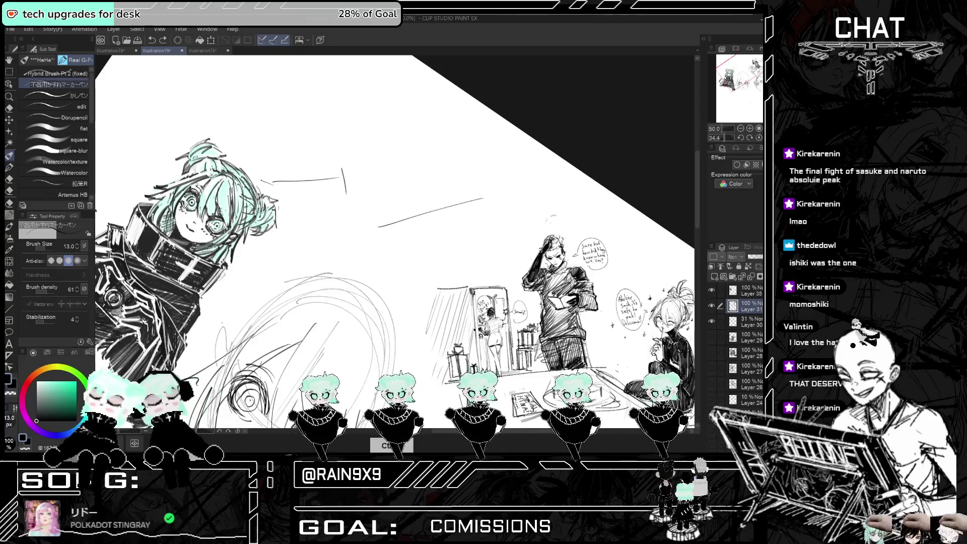
drag(371, 222, 383, 228)
drag(265, 158, 298, 156)
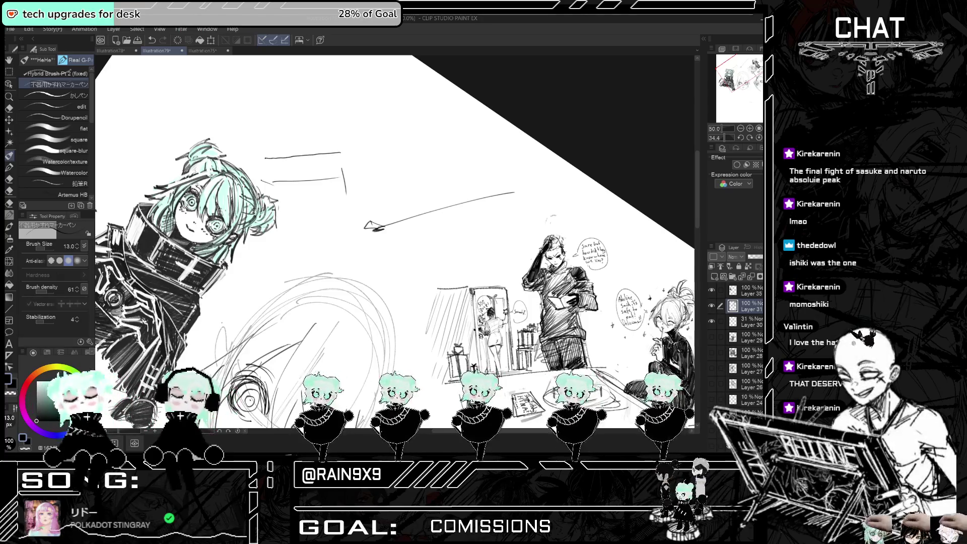
drag(341, 151, 493, 142)
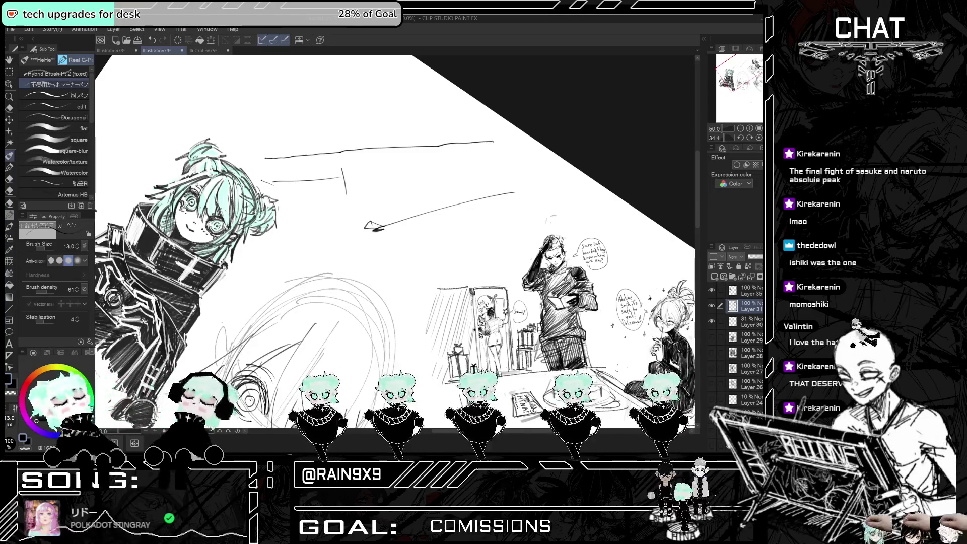
drag(494, 143, 522, 142)
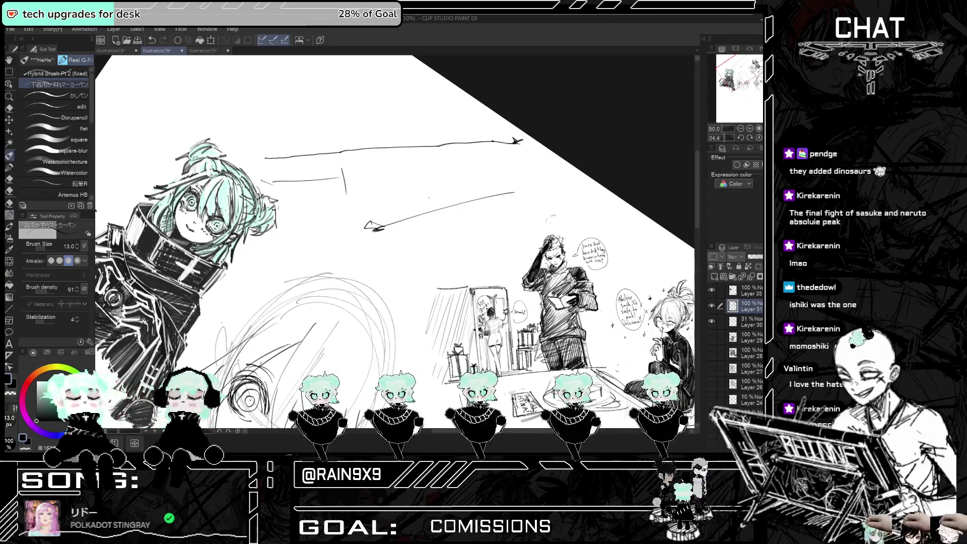
drag(514, 124, 453, 187)
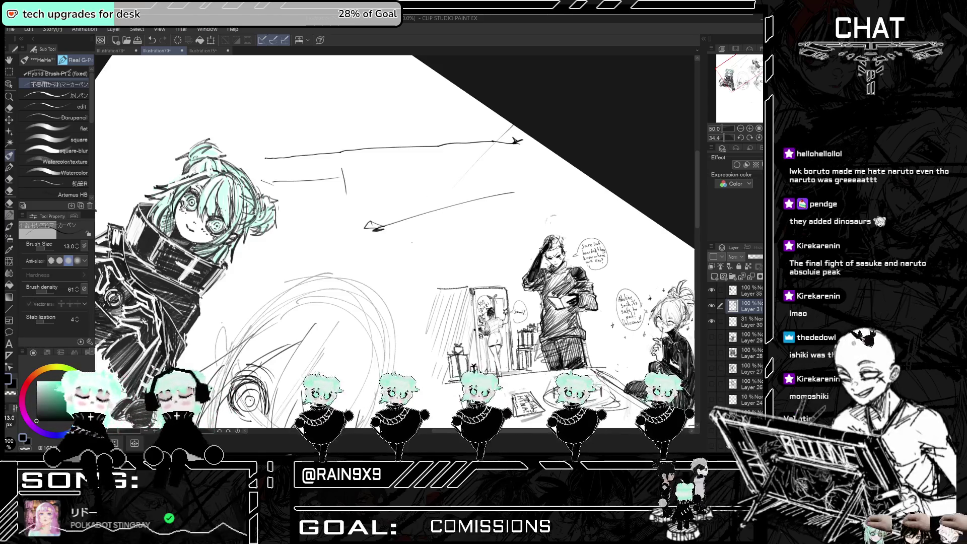
key(ctrl+z)
key(ctrl+z)
key(ctrl+z)
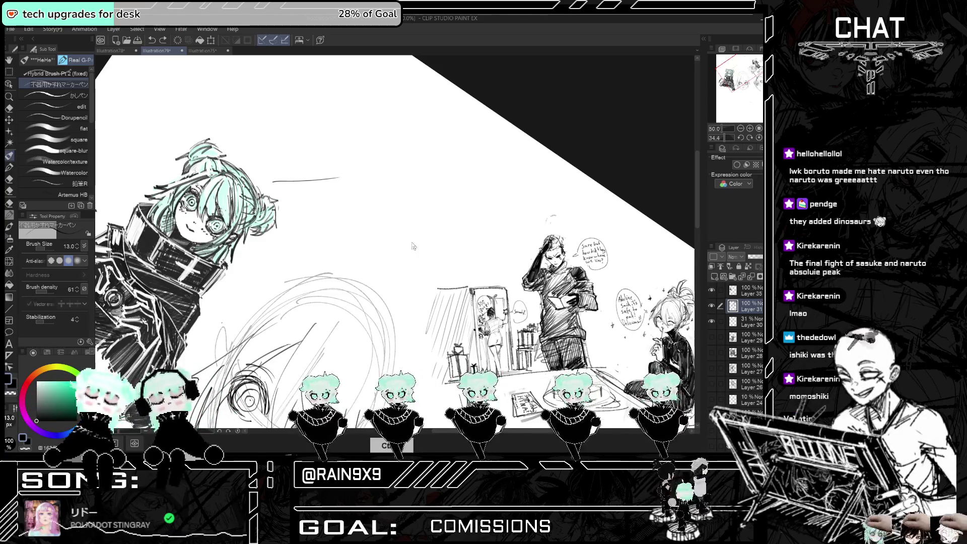
key(ctrl+minus)
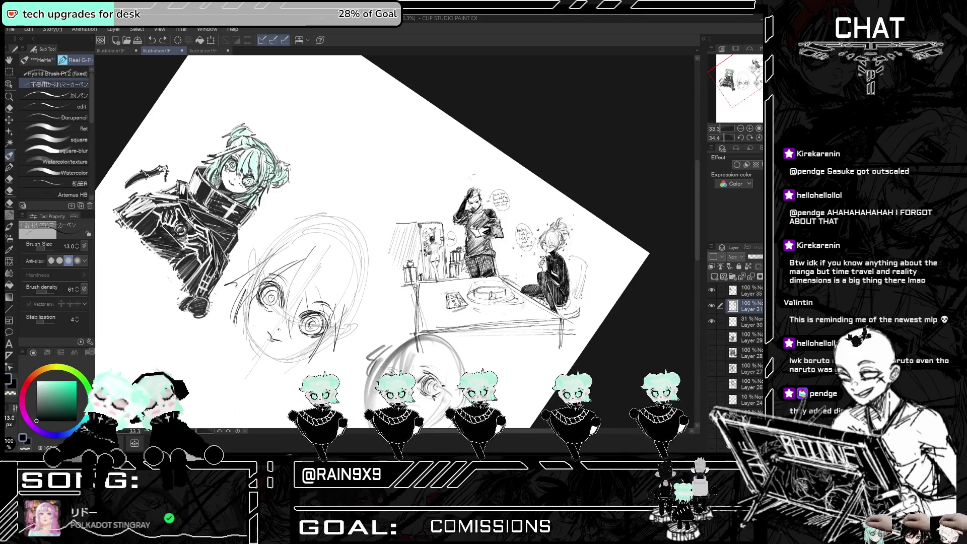
drag(347, 126, 351, 141)
mouse_move(346, 120)
mouse_down()
mouse_move(352, 140)
mouse_move(388, 132)
mouse_move(332, 219)
mouse_up()
mouse_move(332, 219)
mouse_down()
mouse_move(352, 208)
mouse_move(308, 245)
mouse_move(355, 227)
mouse_up()
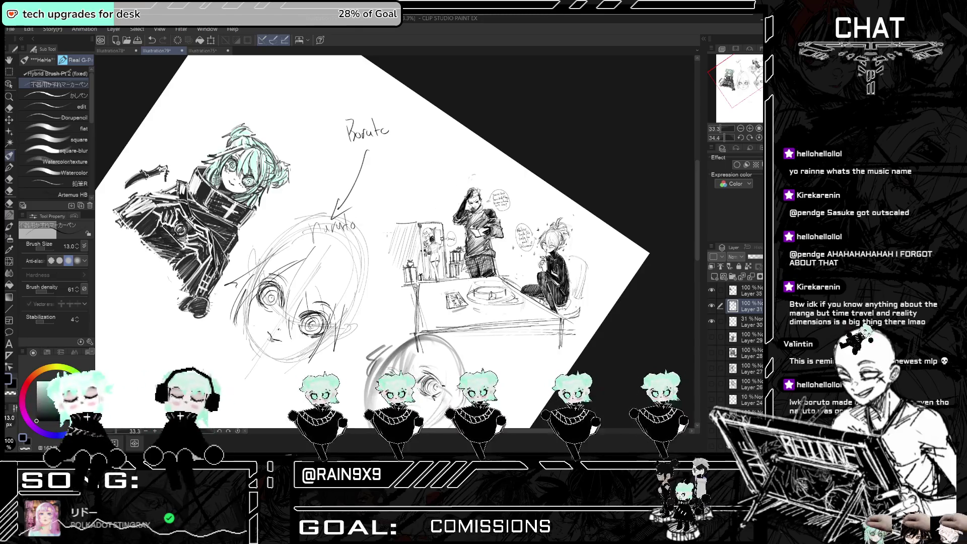
drag(413, 186, 406, 207)
drag(426, 198, 437, 204)
drag(441, 186, 447, 204)
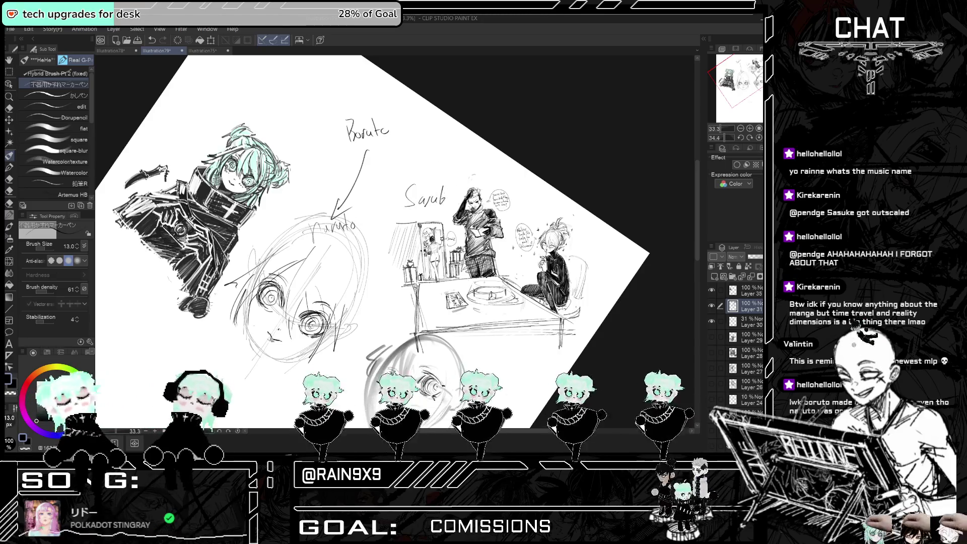
key(ctrl+z)
key(ctrl+z)
key(ctrl+z)
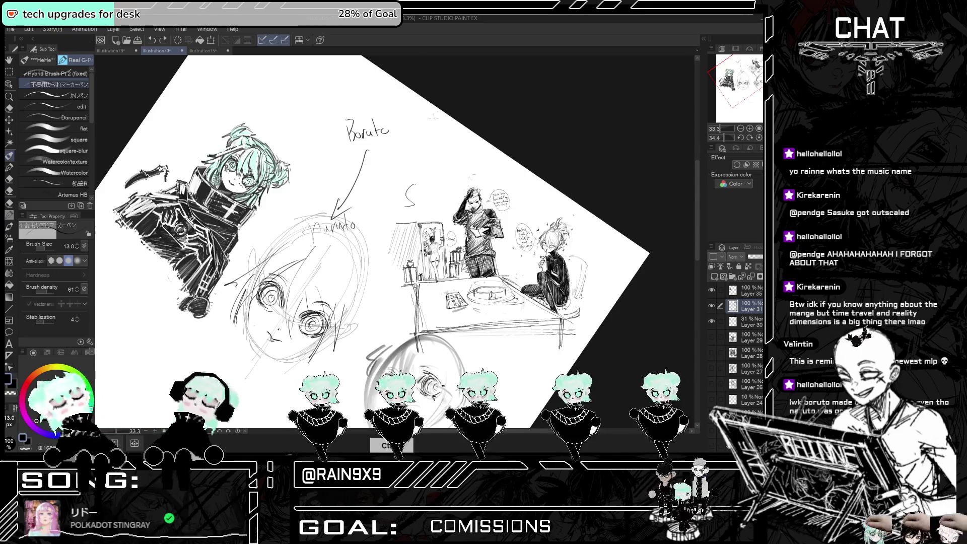
key(ctrl+z)
key(ctrl+z)
key(ctrl+z)
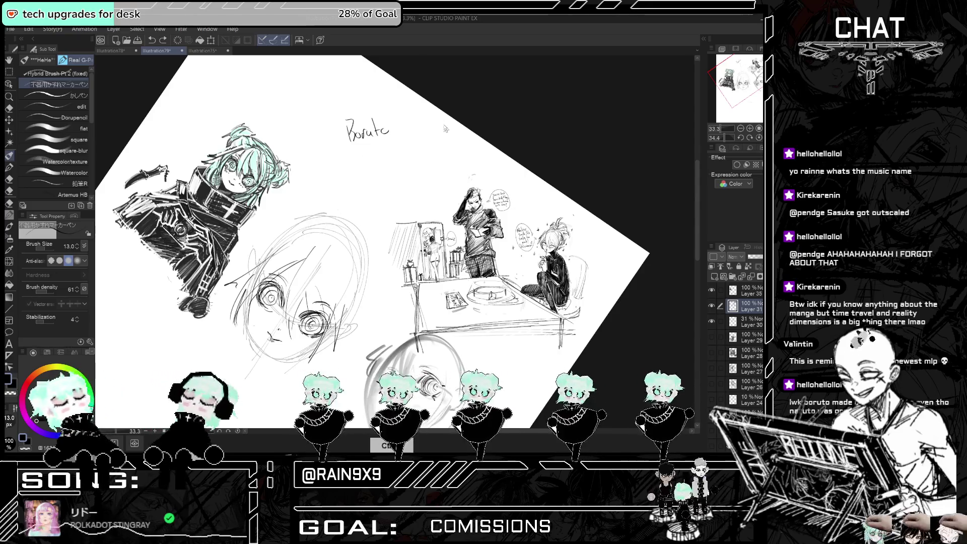
key(ctrl+z)
key(ctrl+z)
key(ctrl+z)
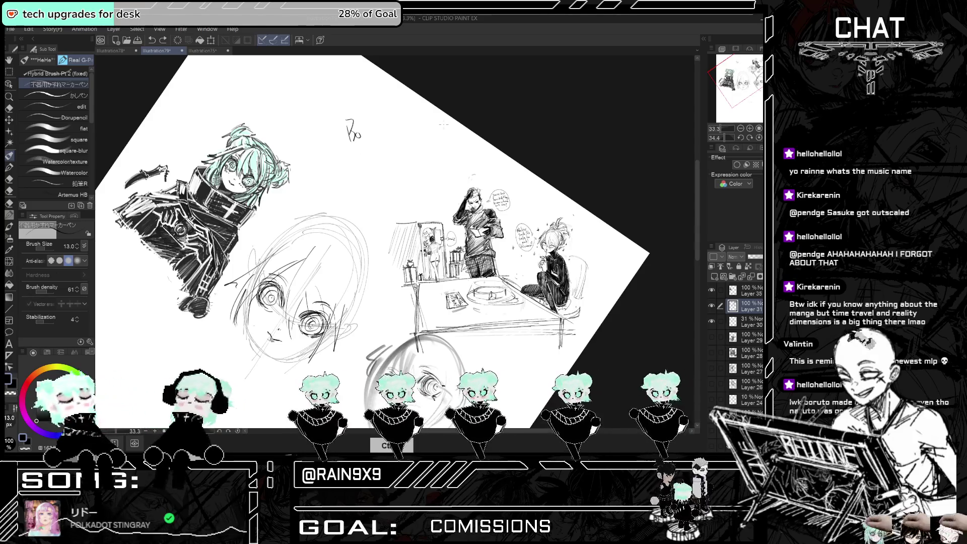
key(ctrl+z)
key(ctrl+z)
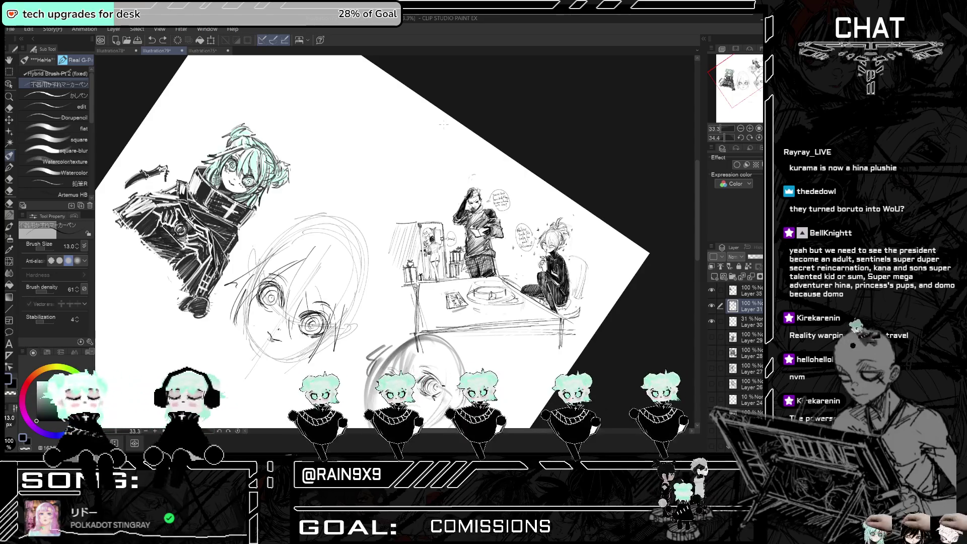
- Save Illustration79 with Ctrl+S
key(ctrl+s)
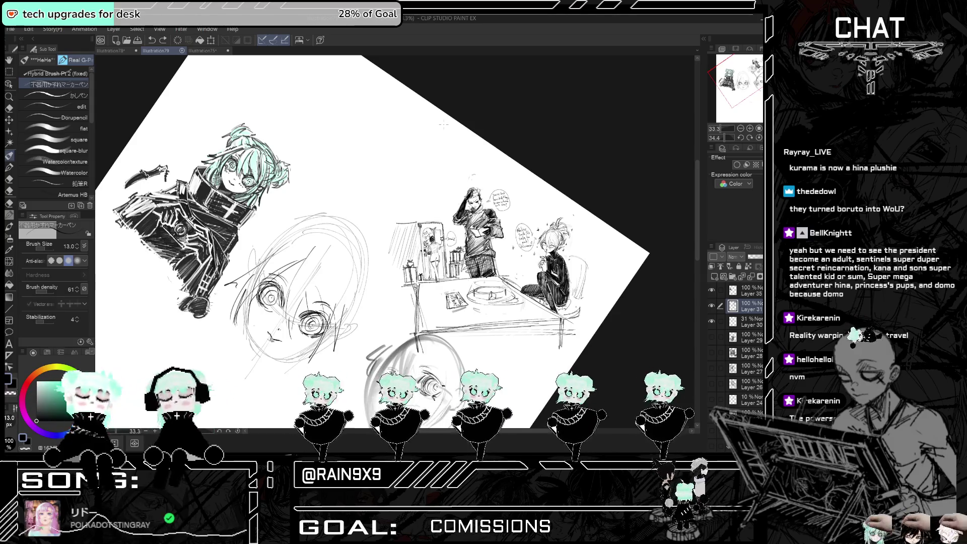